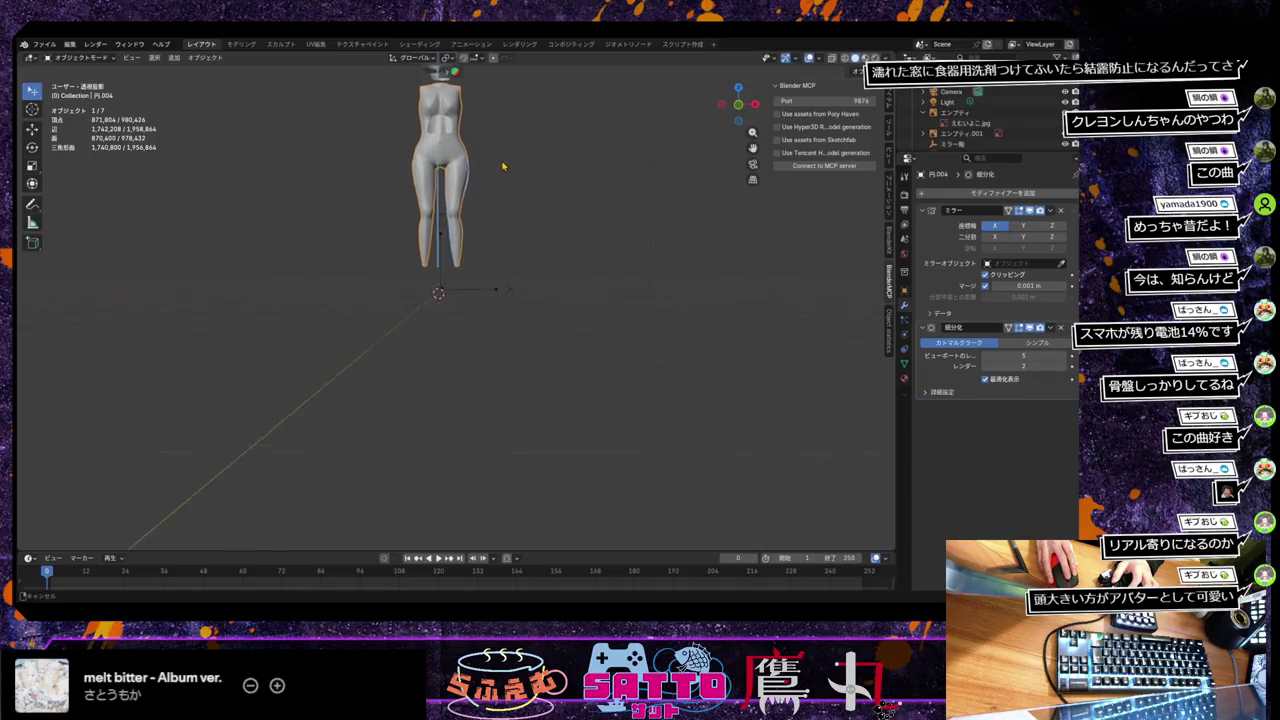
# Deselect the body mesh, then frame the whole figure in front orthographic view over the reference.
pyautogui.keyDown('shift'); pyautogui.moveTo(486, 206); pyautogui.dragTo(491, 358, button='middle'); pyautogui.keyUp('shift')
pyautogui.scroll(3, 491, 358)
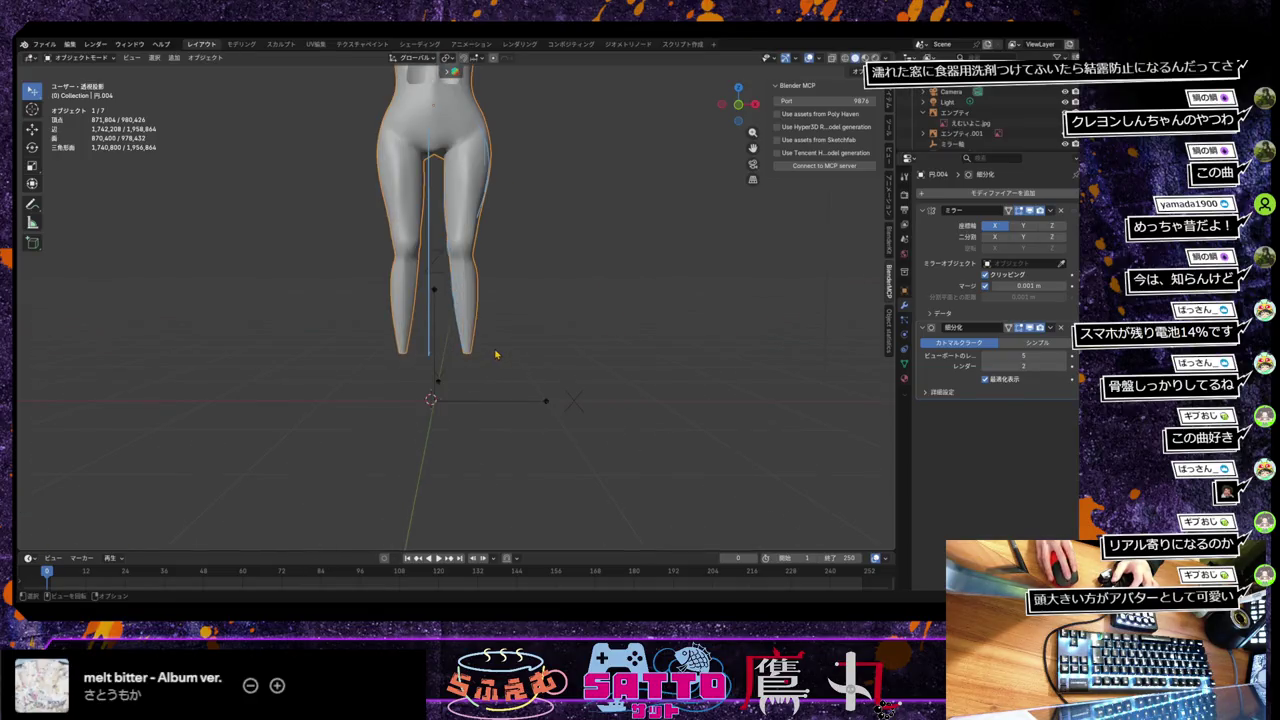
pyautogui.click(495, 351)
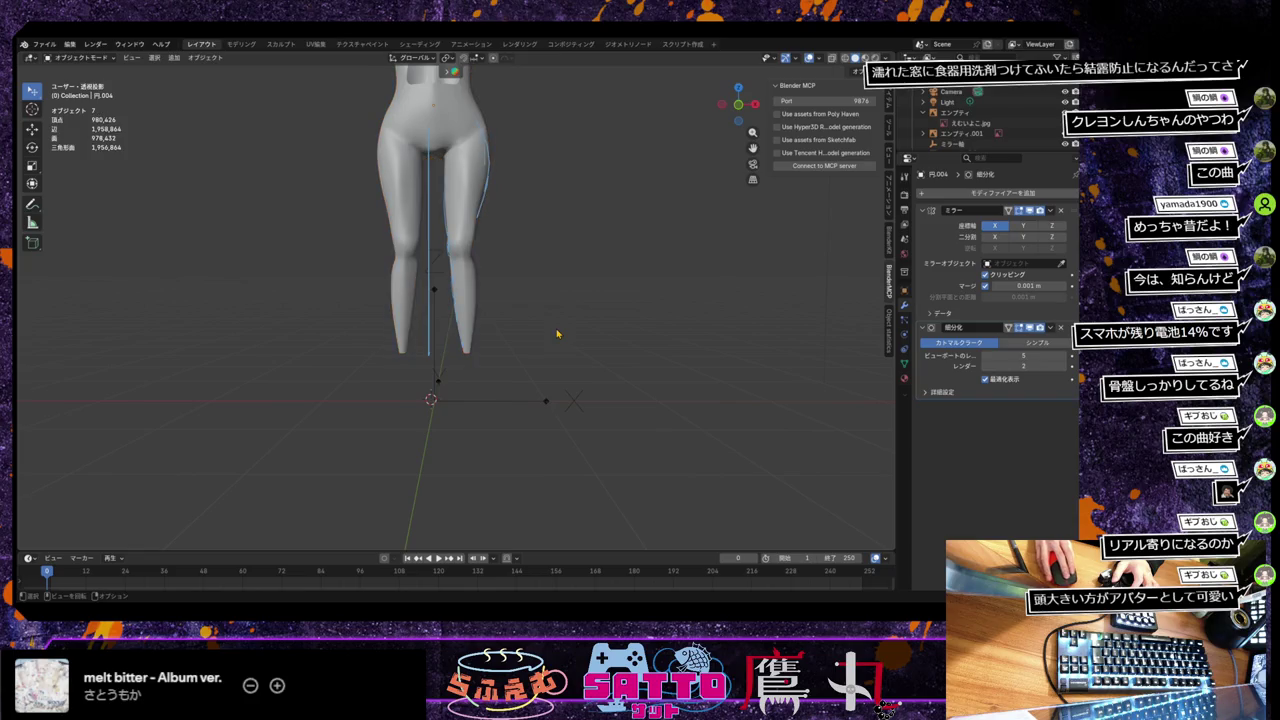
pyautogui.moveTo(520, 331); pyautogui.dragTo(518, 368, button='middle')
pyautogui.scroll(-1, 518, 368)
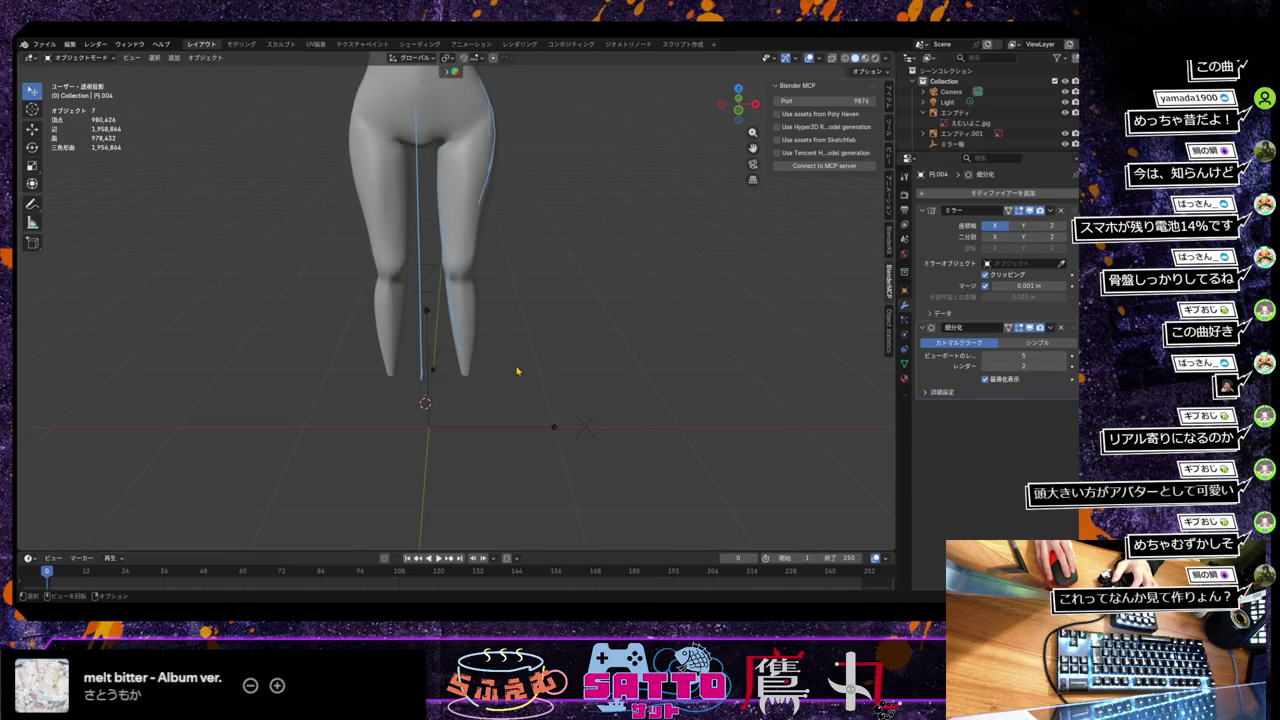
pyautogui.scroll(-1, 517, 370)
pyautogui.press('KP_1')
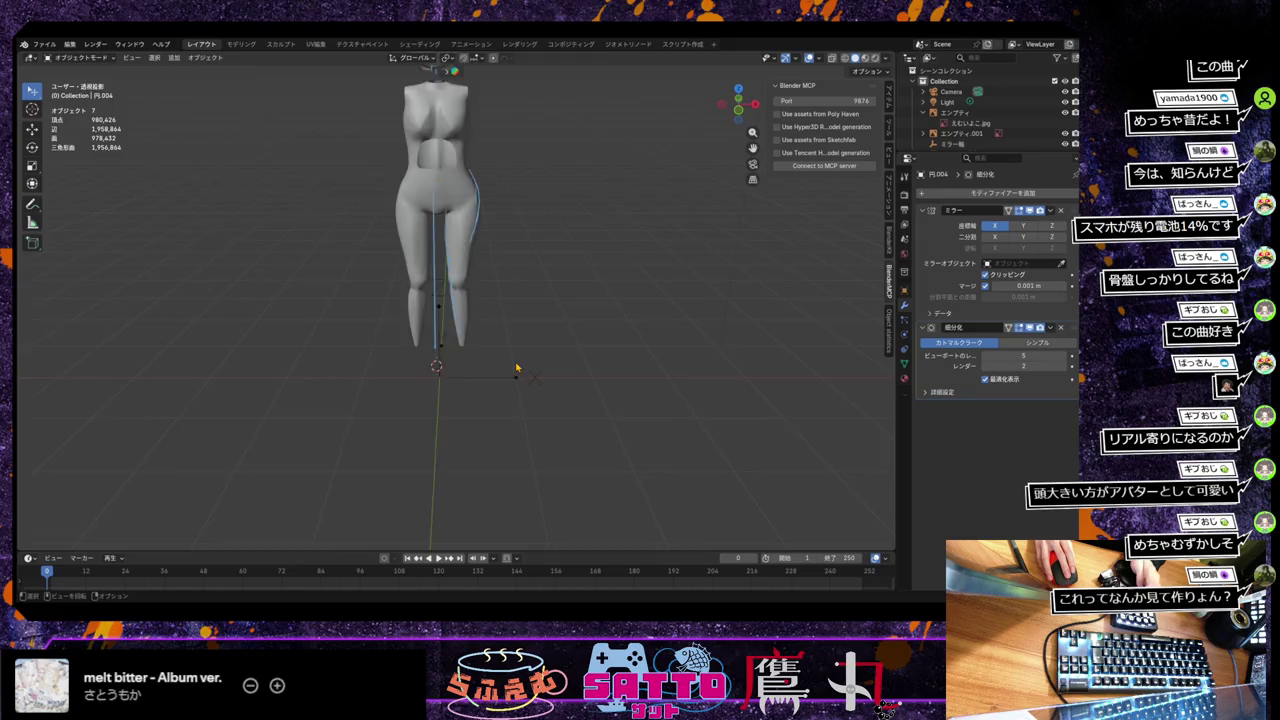
pyautogui.press('KP_5')
pyautogui.scroll(1, 578, 314)
pyautogui.keyDown('shift'); pyautogui.moveTo(578, 314); pyautogui.dragTo(558, 432, button='middle'); pyautogui.keyUp('shift')
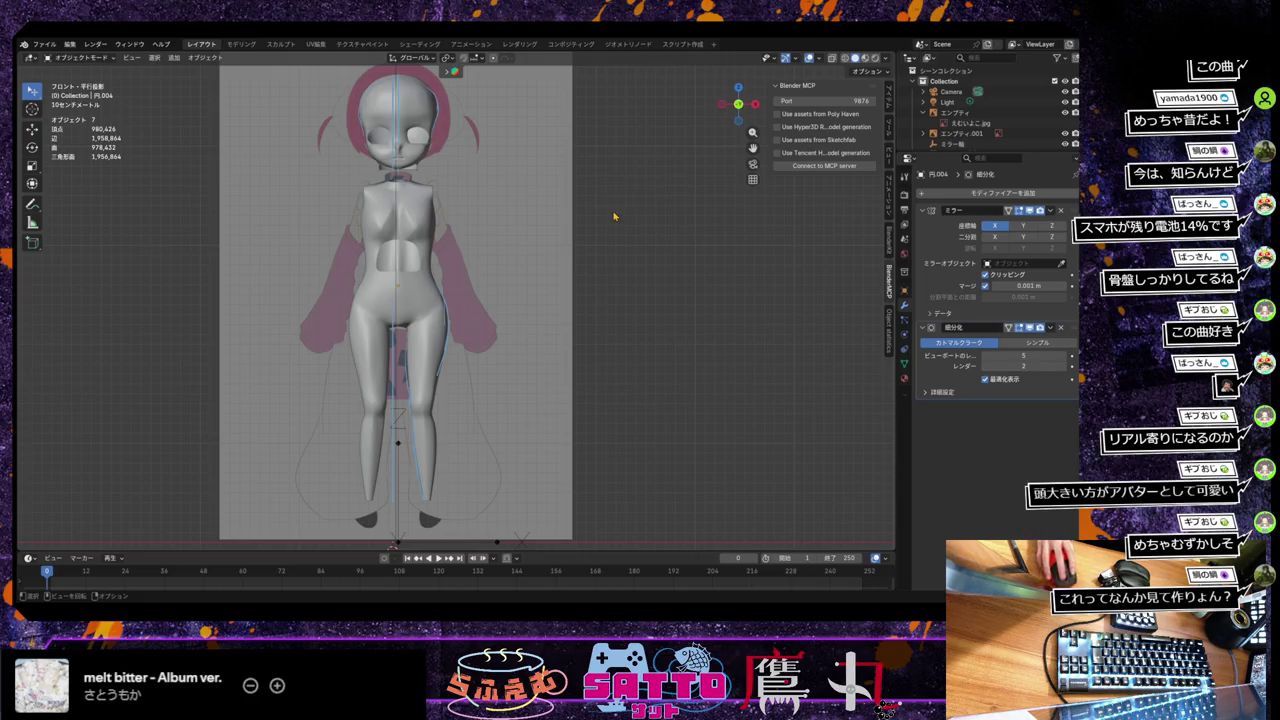
# Switch the viewport to Wireframe shading so the reference drawing shows through the mesh.
pyautogui.click(846, 58)
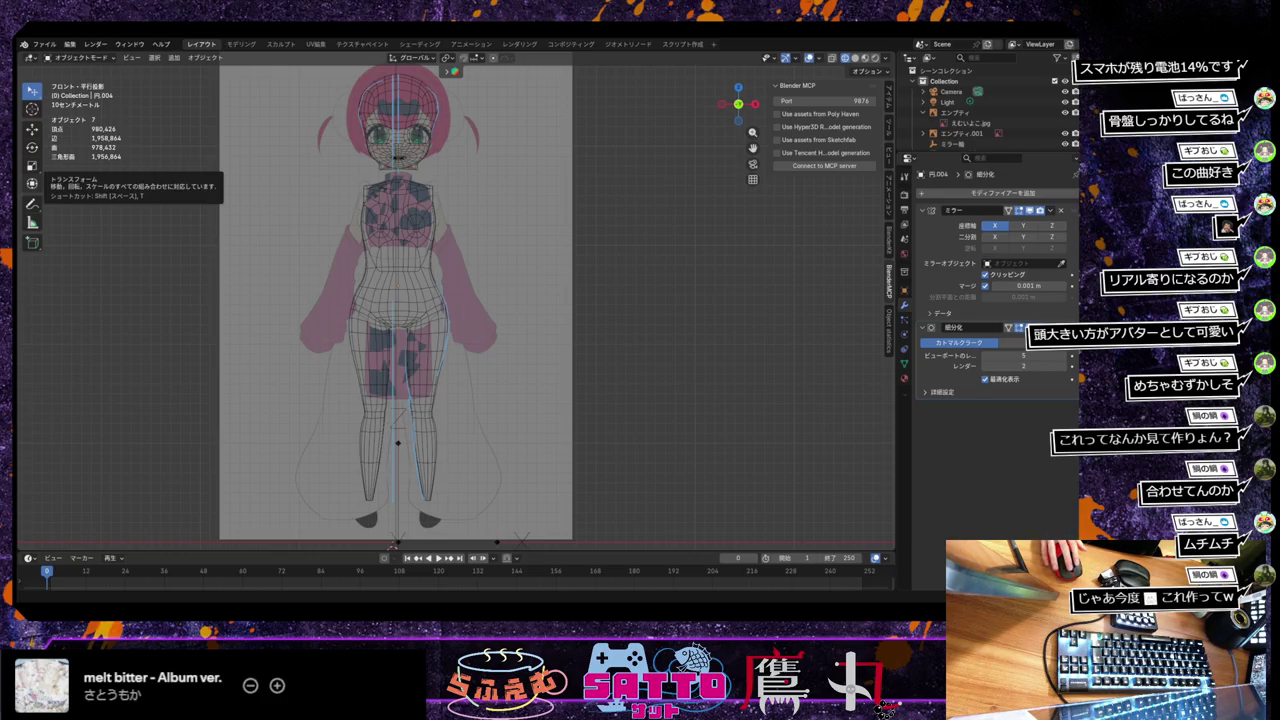
pyautogui.press('super+d')
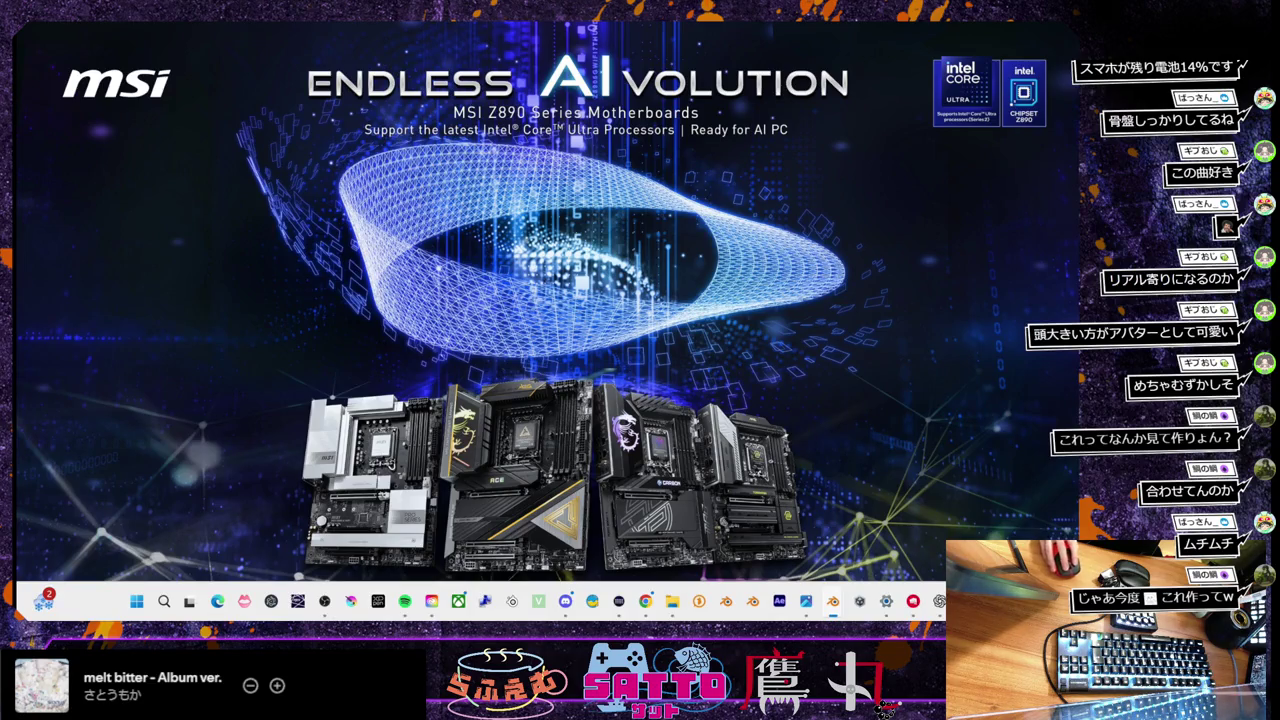
pyautogui.press('super+d')
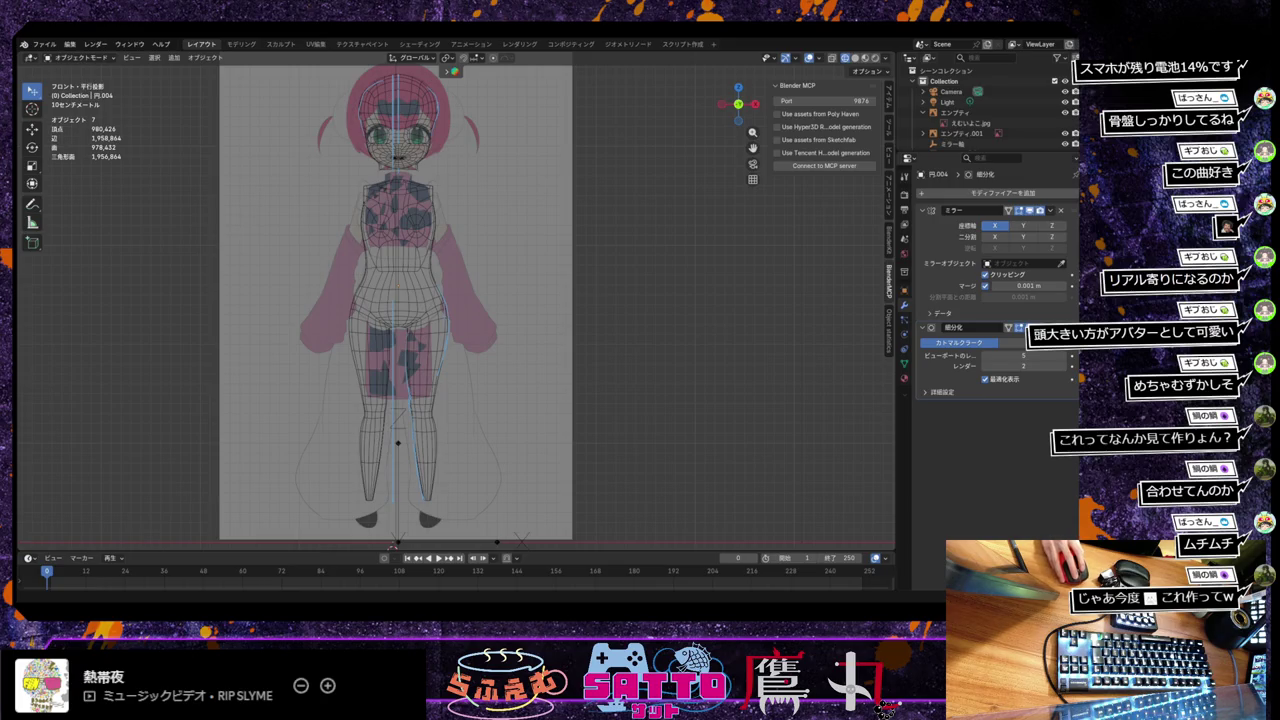
pyautogui.hotkey('alt', 'Tab')
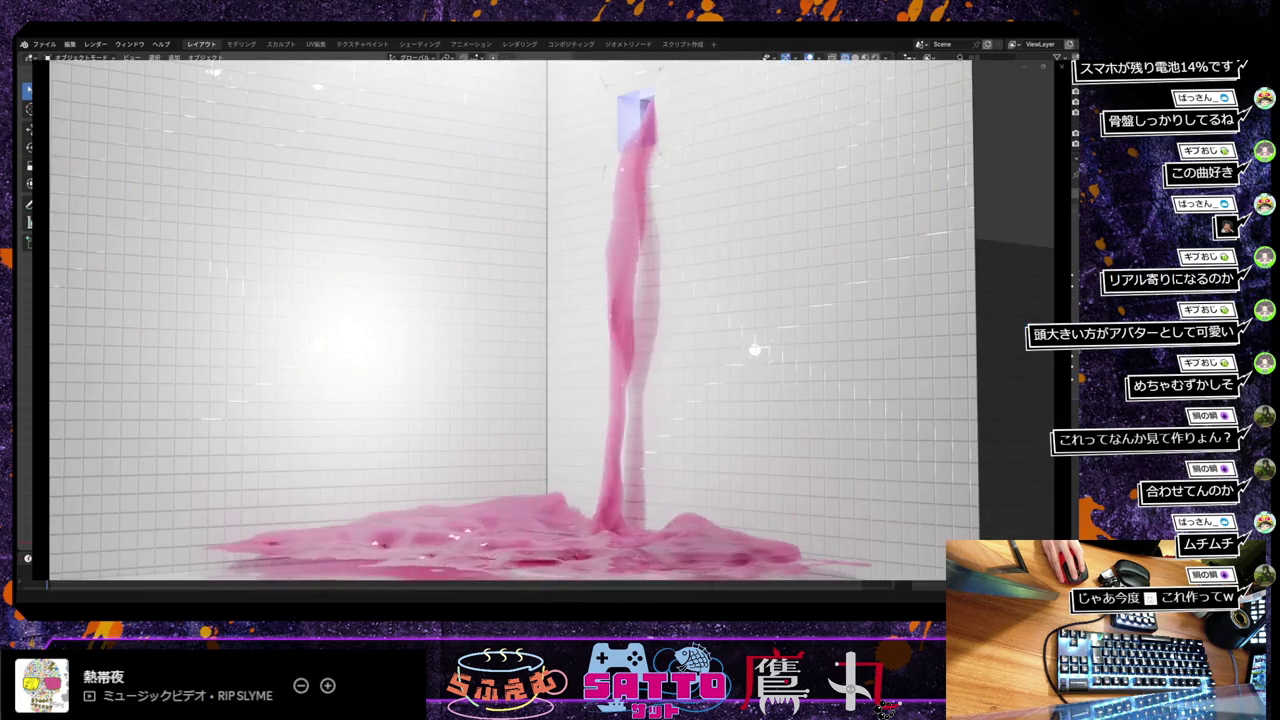
pyautogui.hotkey('alt', 'Tab')
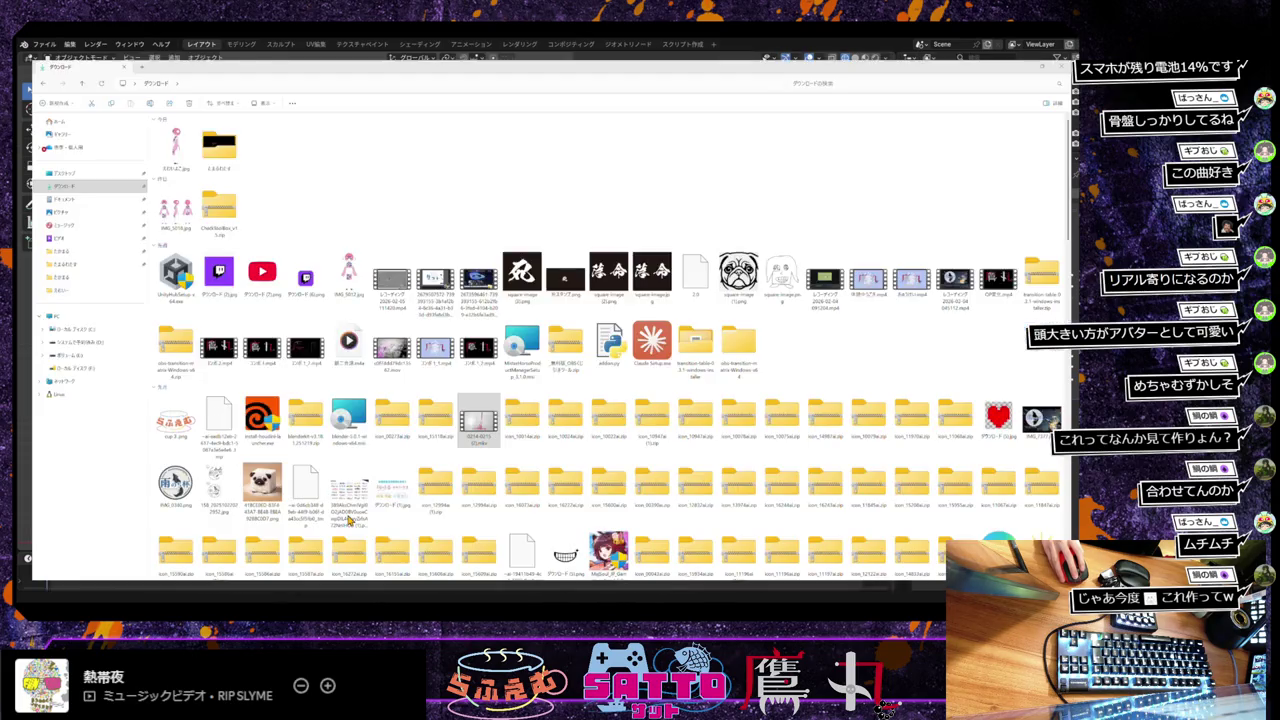
pyautogui.hotkey('alt', 'Tab')
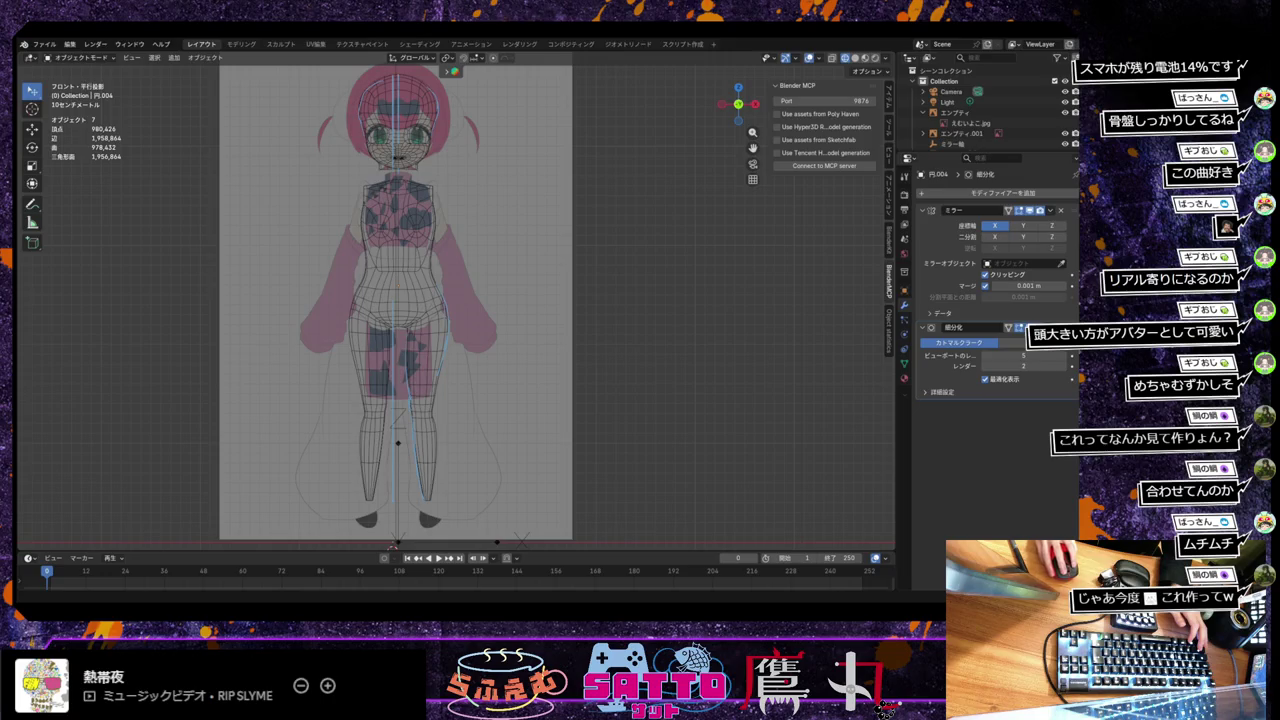
pyautogui.press('super+d')
pyautogui.press('super+d')
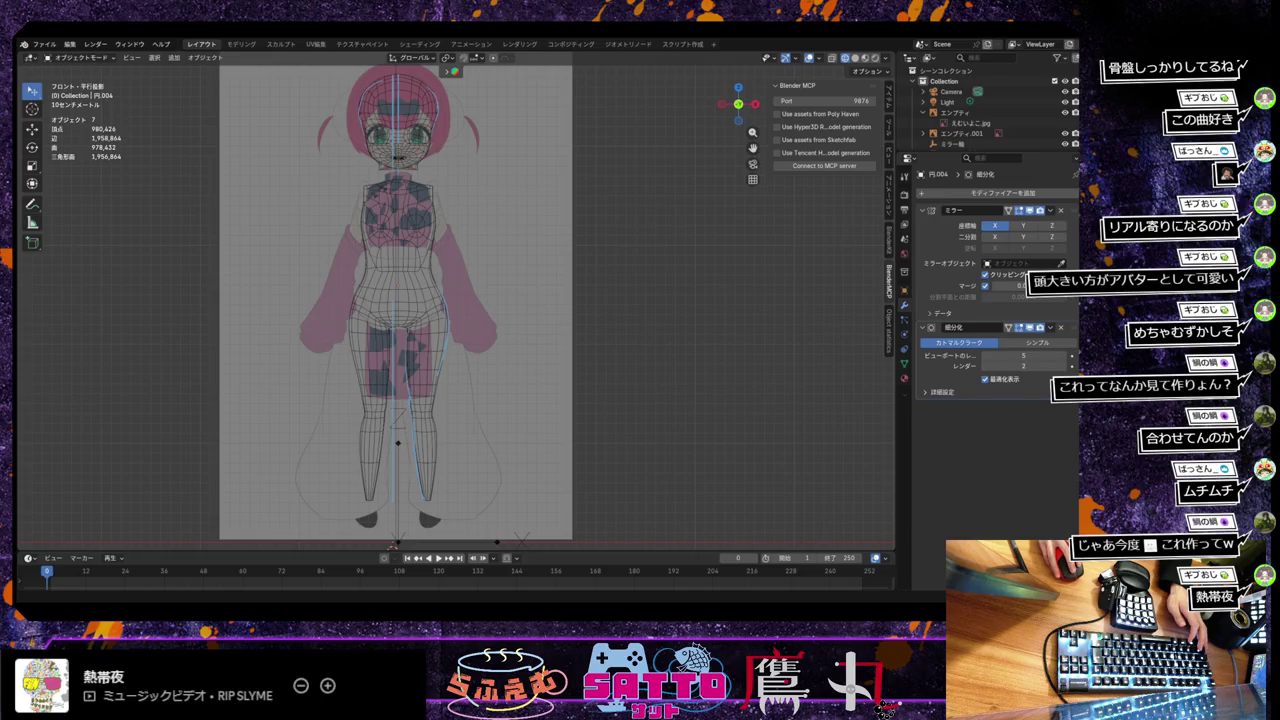
pyautogui.hotkey('alt', 'Tab')
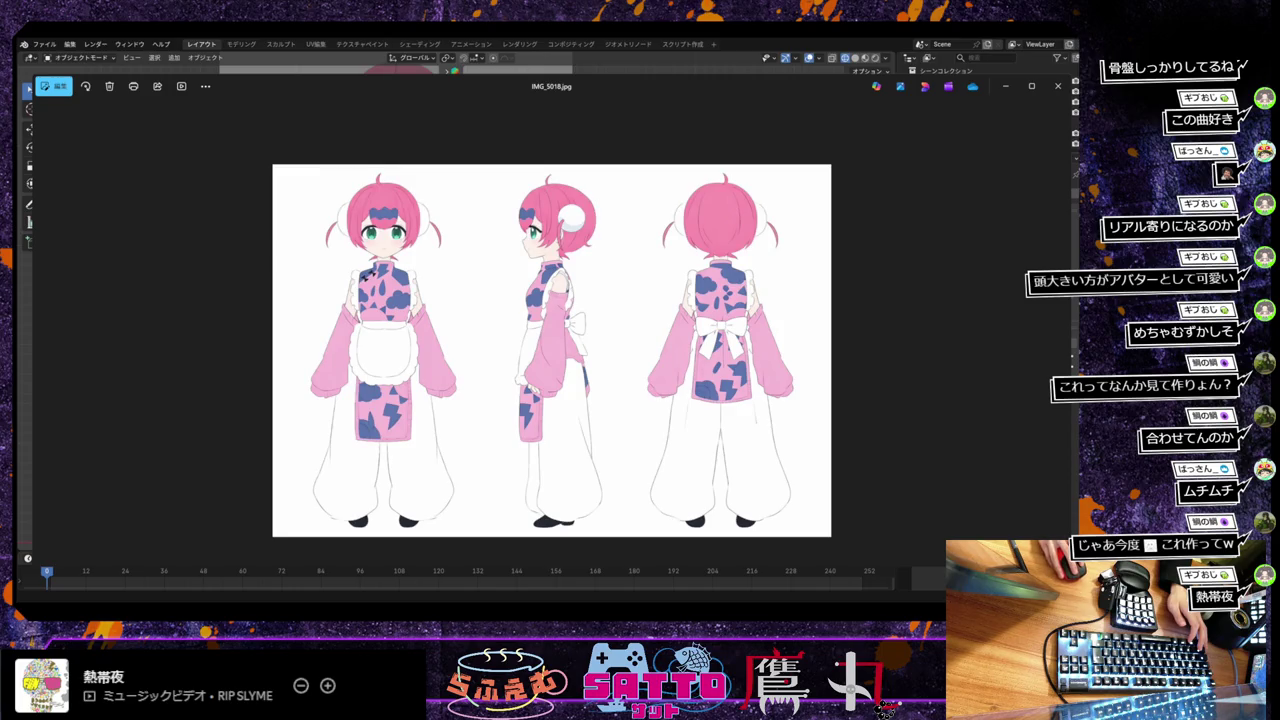
pyautogui.hotkey('alt', 'Tab')
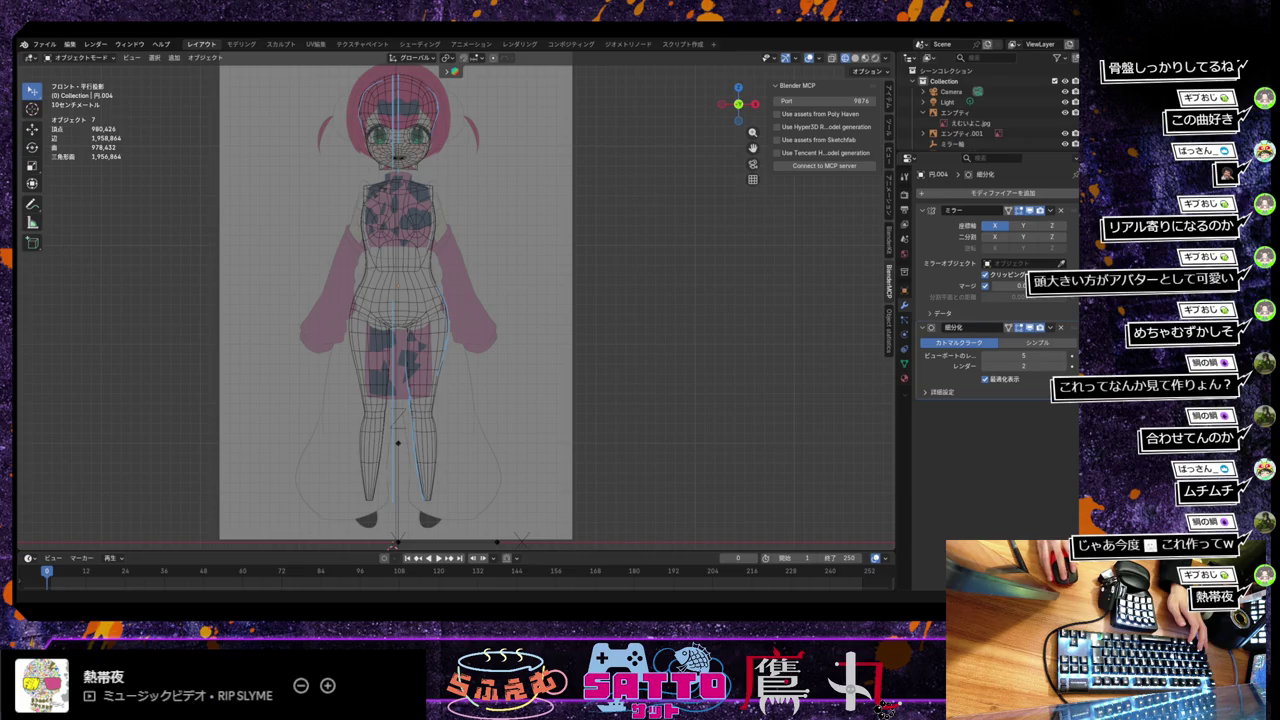
# Switch to the Photos window showing the tutorial's smooth leg mesh screenshot.
pyautogui.hotkey('alt', 'Tab')
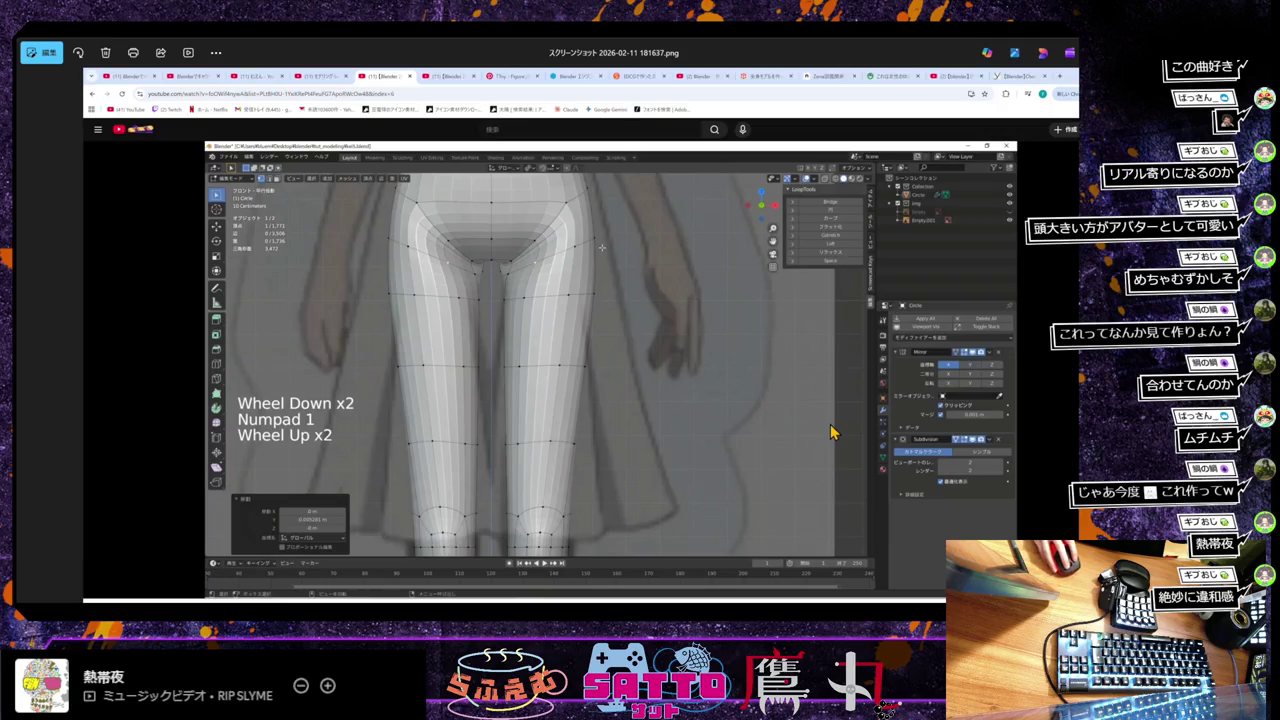
# Leave the tutorial screenshot and return to the Blender wireframe body.
pyautogui.hotkey('alt', 'Tab')
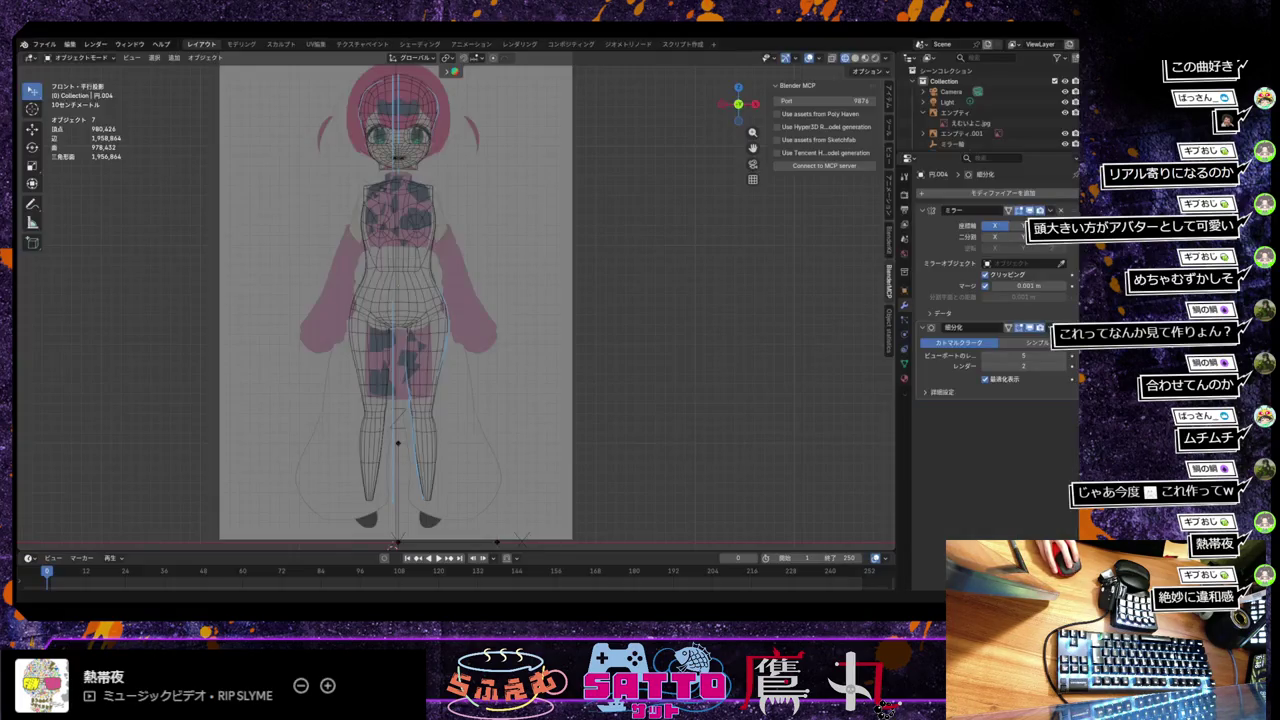
# Frame the legs and feet, then switch the viewport to Solid shading.
pyautogui.scroll(5, 447, 307)
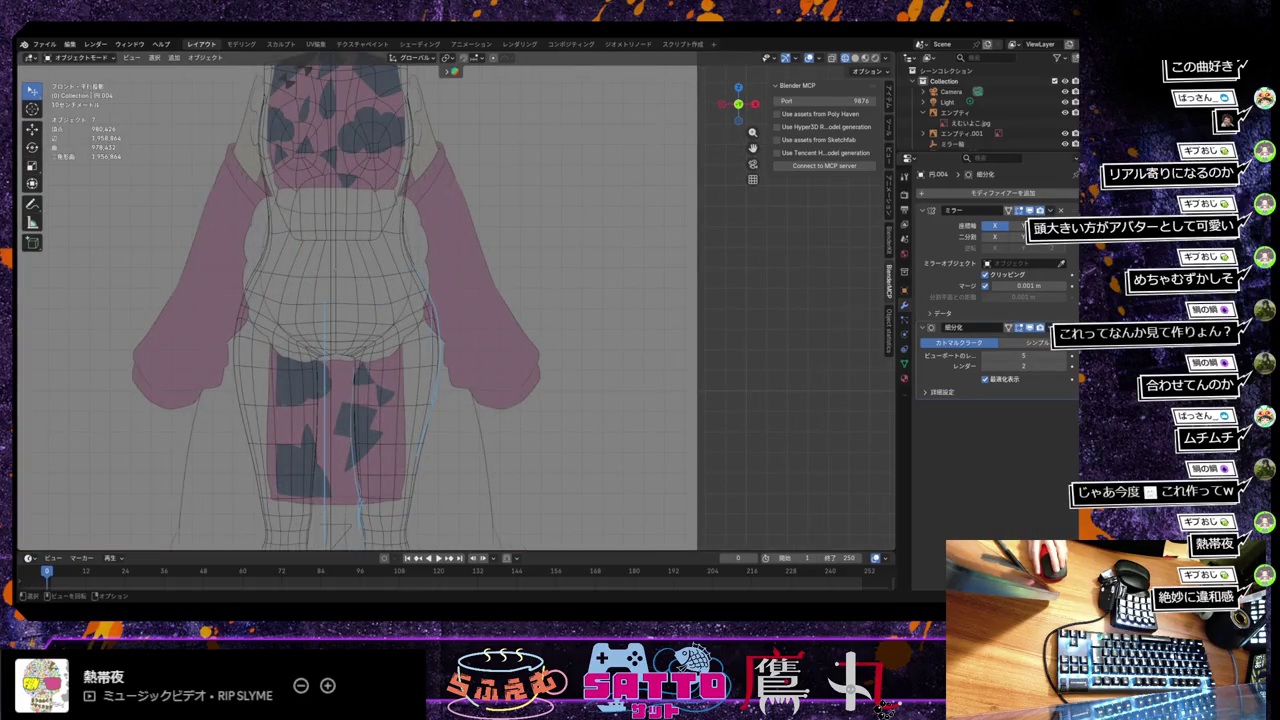
pyautogui.keyDown('shift'); pyautogui.moveTo(560, 400); pyautogui.dragTo(576, 242, button='middle'); pyautogui.keyUp('shift')
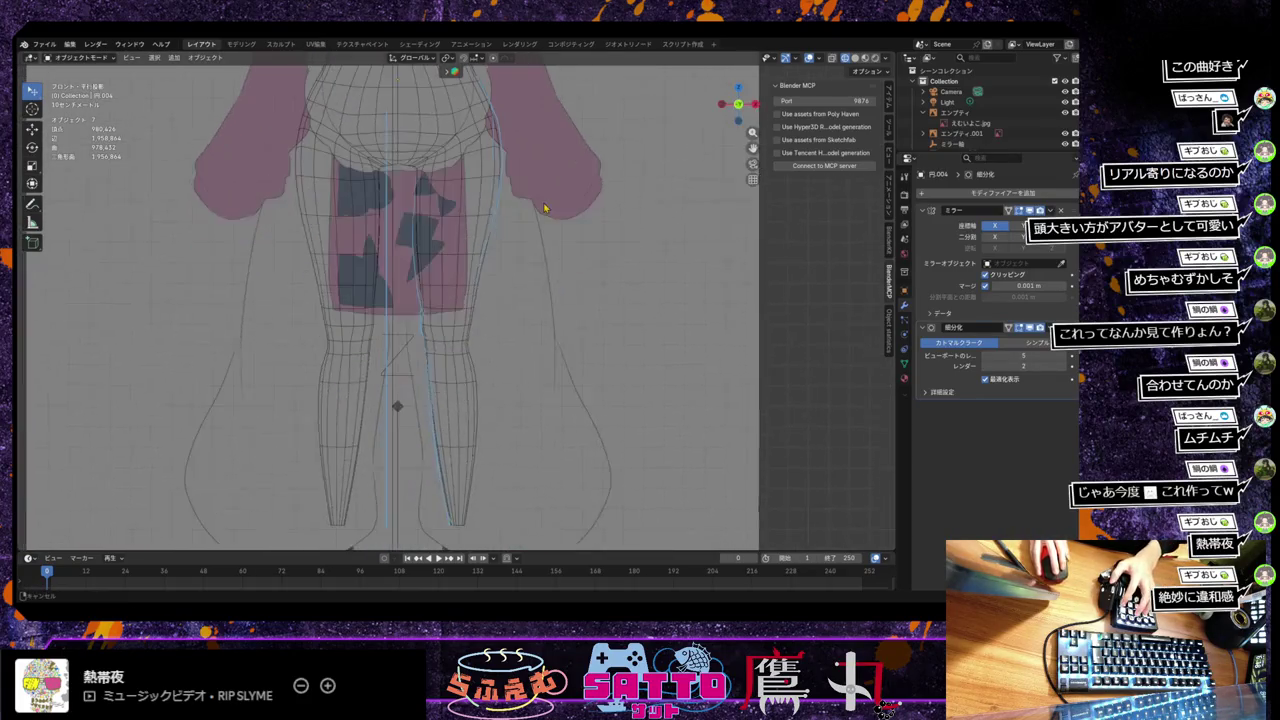
pyautogui.scroll(-1, 576, 242)
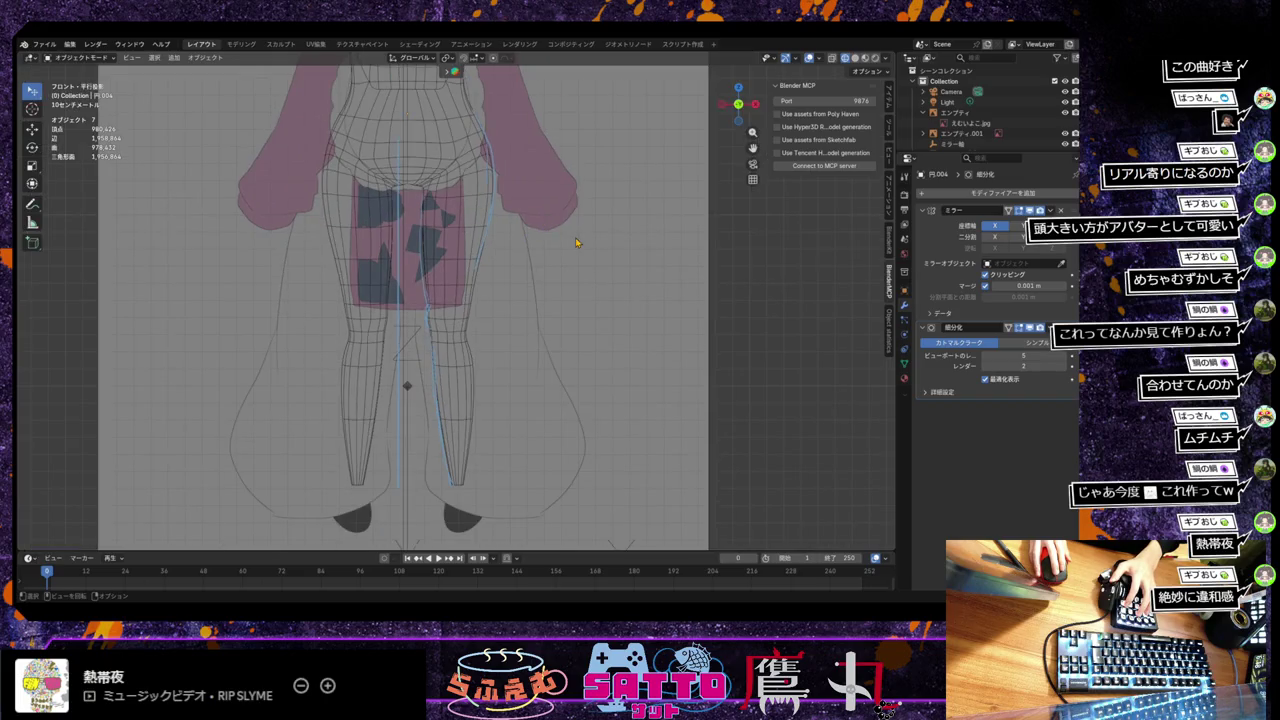
pyautogui.click(855, 57)
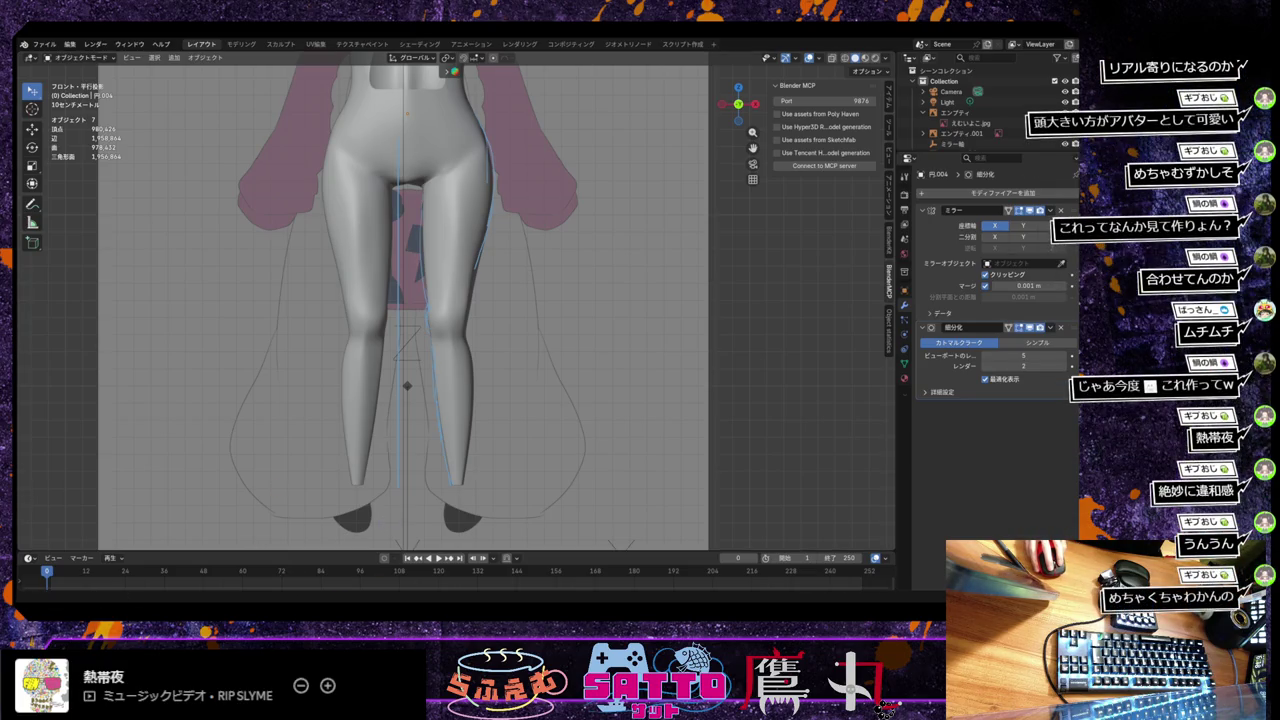
# Flip between the tutorial screenshot and the solid-shaded legs, ending back in Blender.
pyautogui.hotkey('alt', 'Tab')
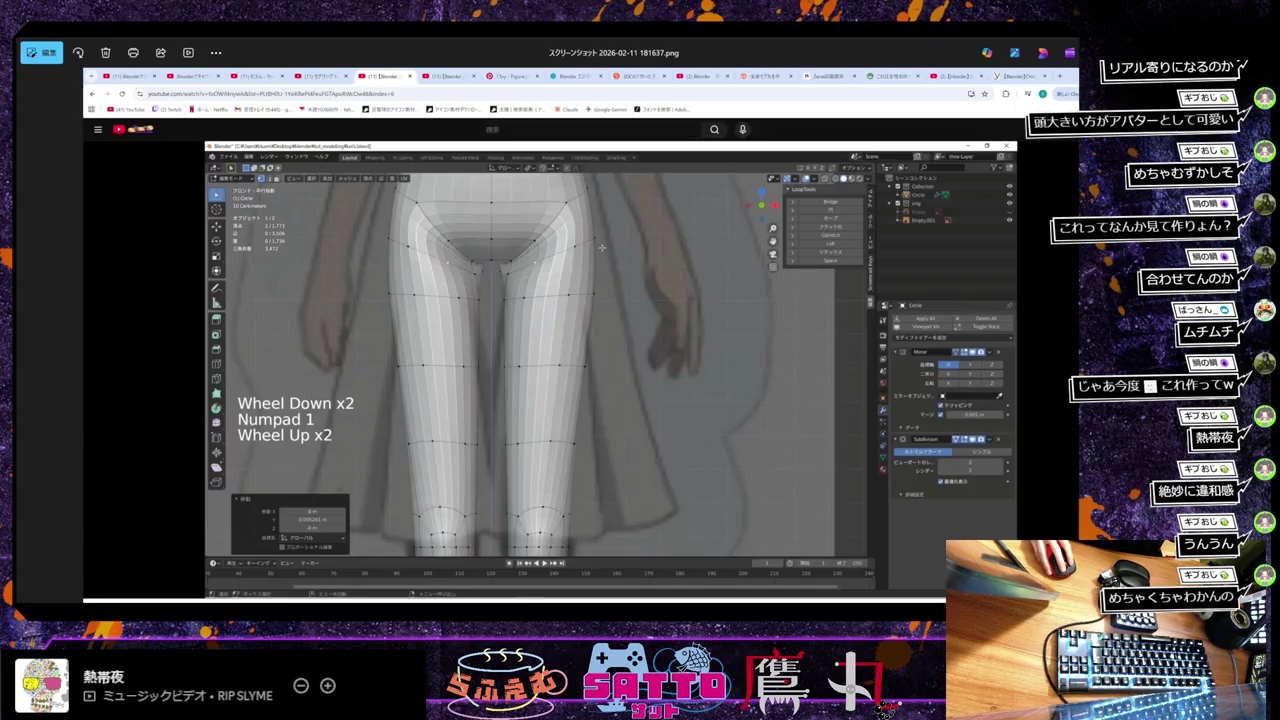
pyautogui.hotkey('alt', 'Tab')
pyautogui.hotkey('alt', 'Tab')
pyautogui.hotkey('alt', 'Tab')
pyautogui.hotkey('alt', 'Tab')
pyautogui.hotkey('alt', 'Tab')
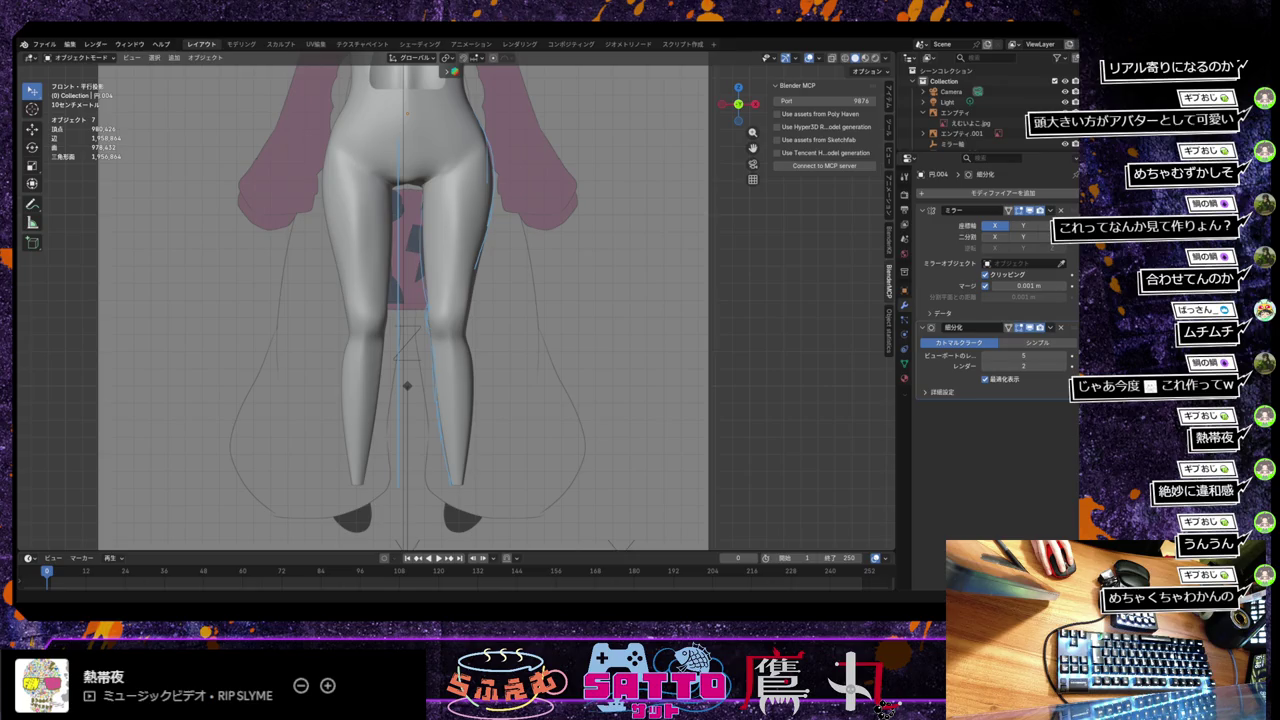
pyautogui.hotkey('alt', 'Tab')
pyautogui.hotkey('alt', 'Tab')
pyautogui.hotkey('alt', 'Tab')
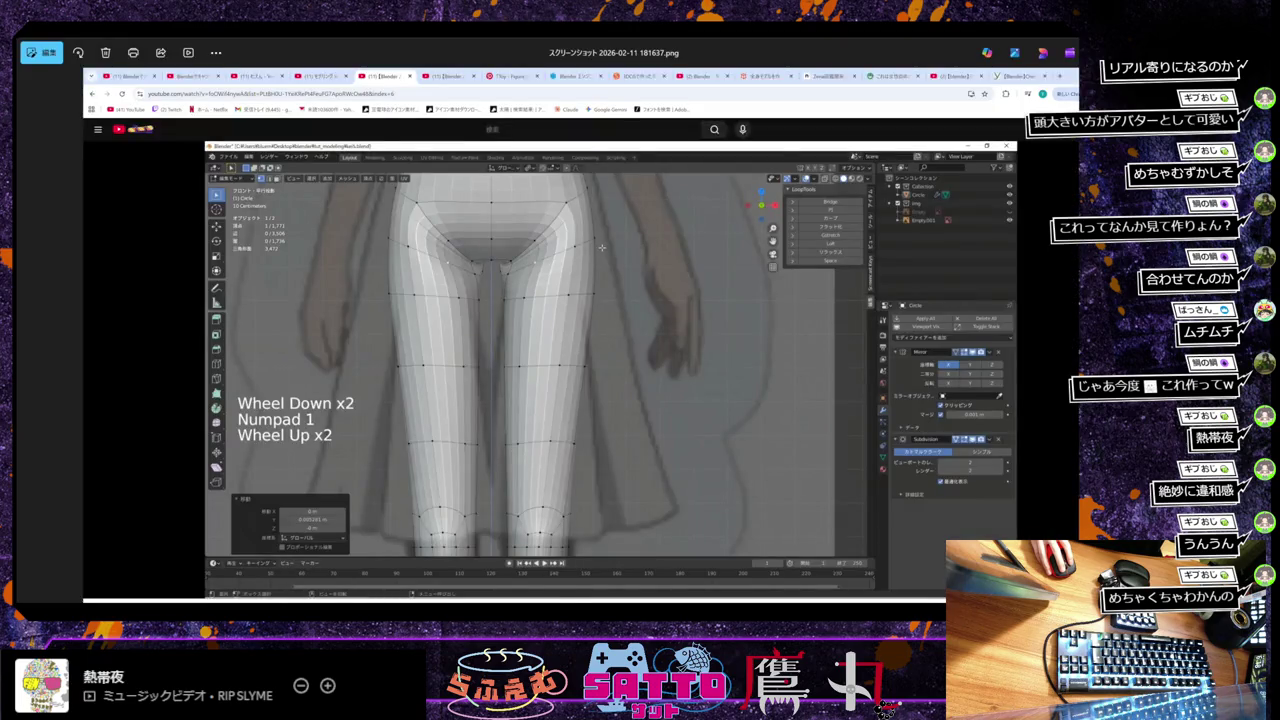
pyautogui.hotkey('alt', 'Tab')
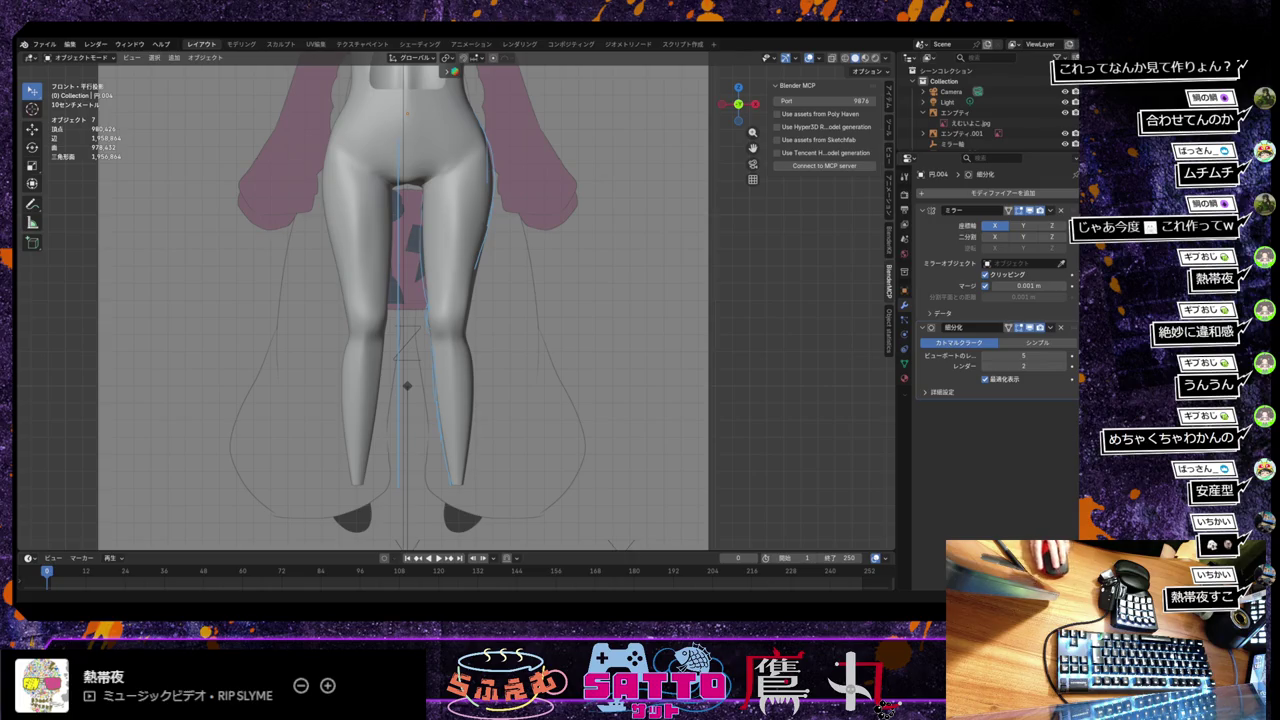
pyautogui.scroll(-3, 457, 295)
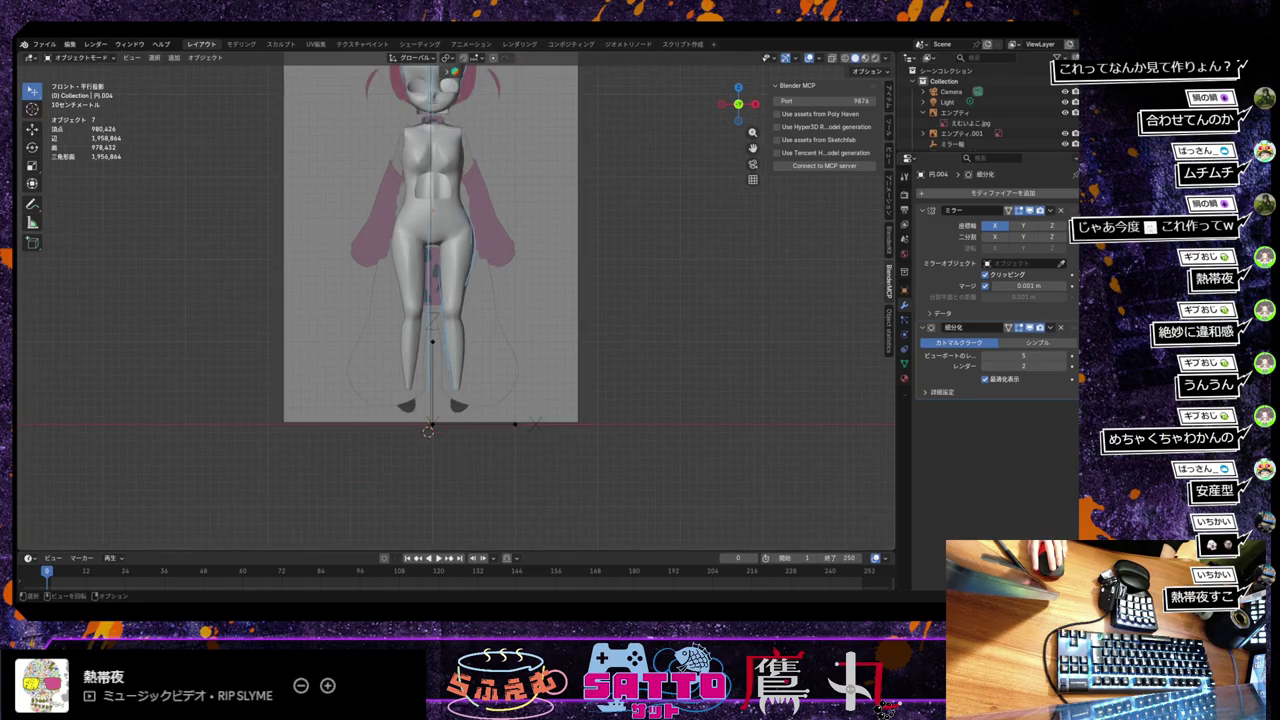
pyautogui.scroll(3, 455, 297)
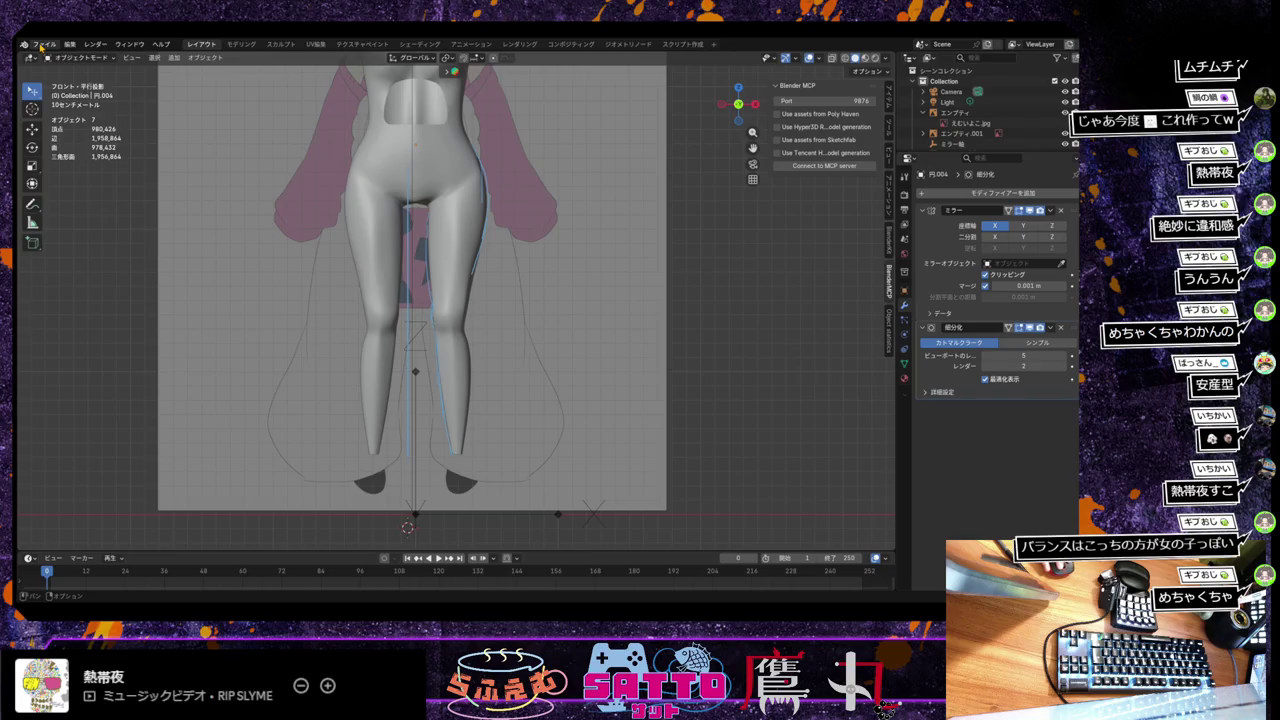
# Save the avatar model as アバター面7.blend via the File menu's 保存.
pyautogui.click(44, 44)
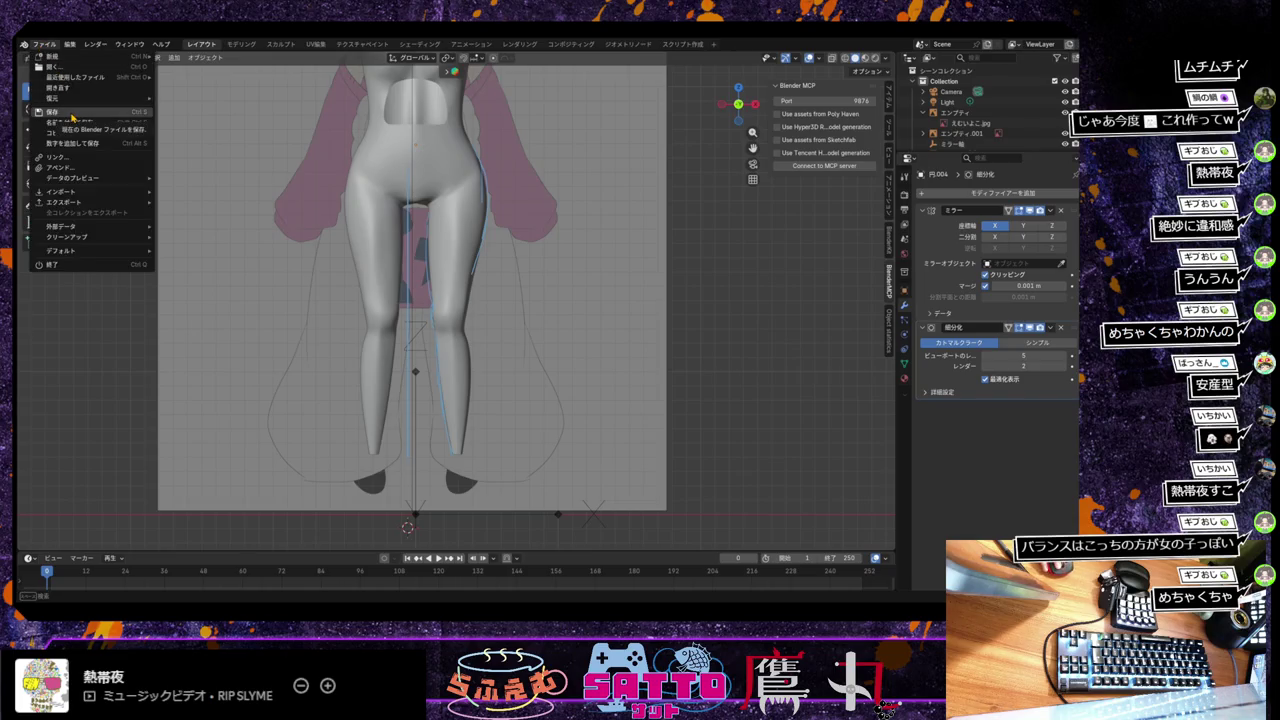
pyautogui.click(72, 117)
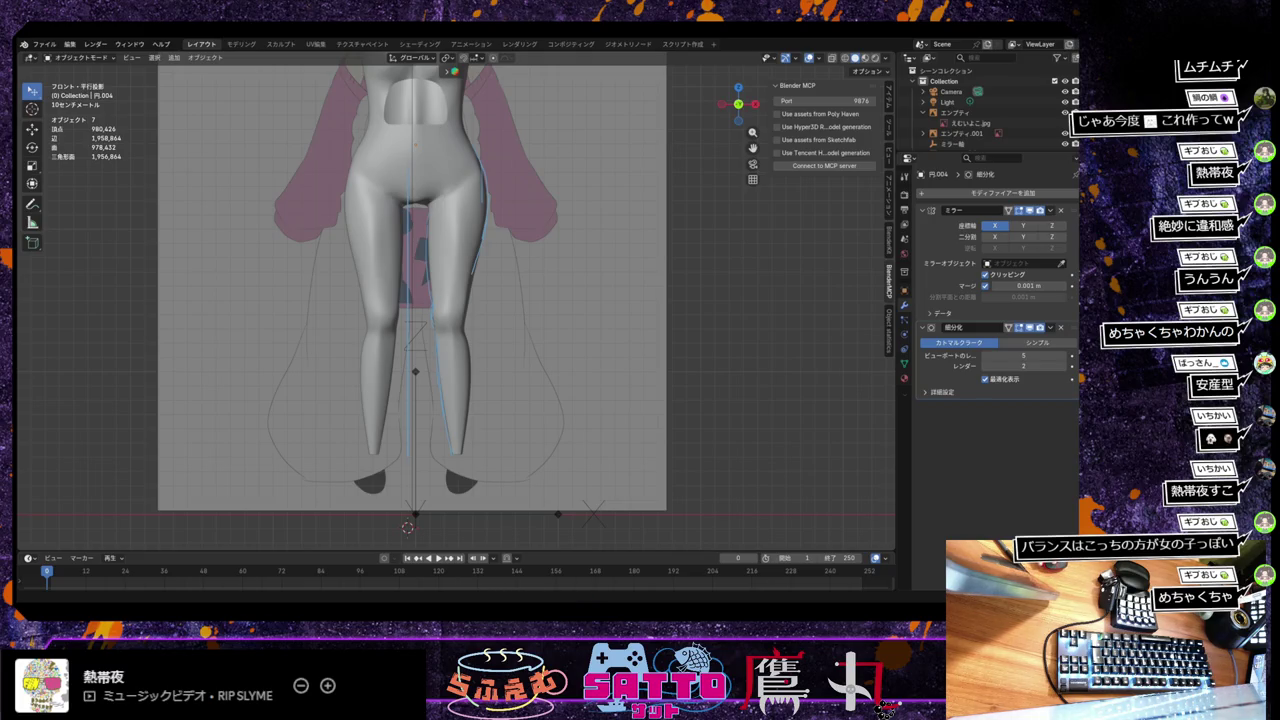
pyautogui.press('super+d')
pyautogui.press('super+d')
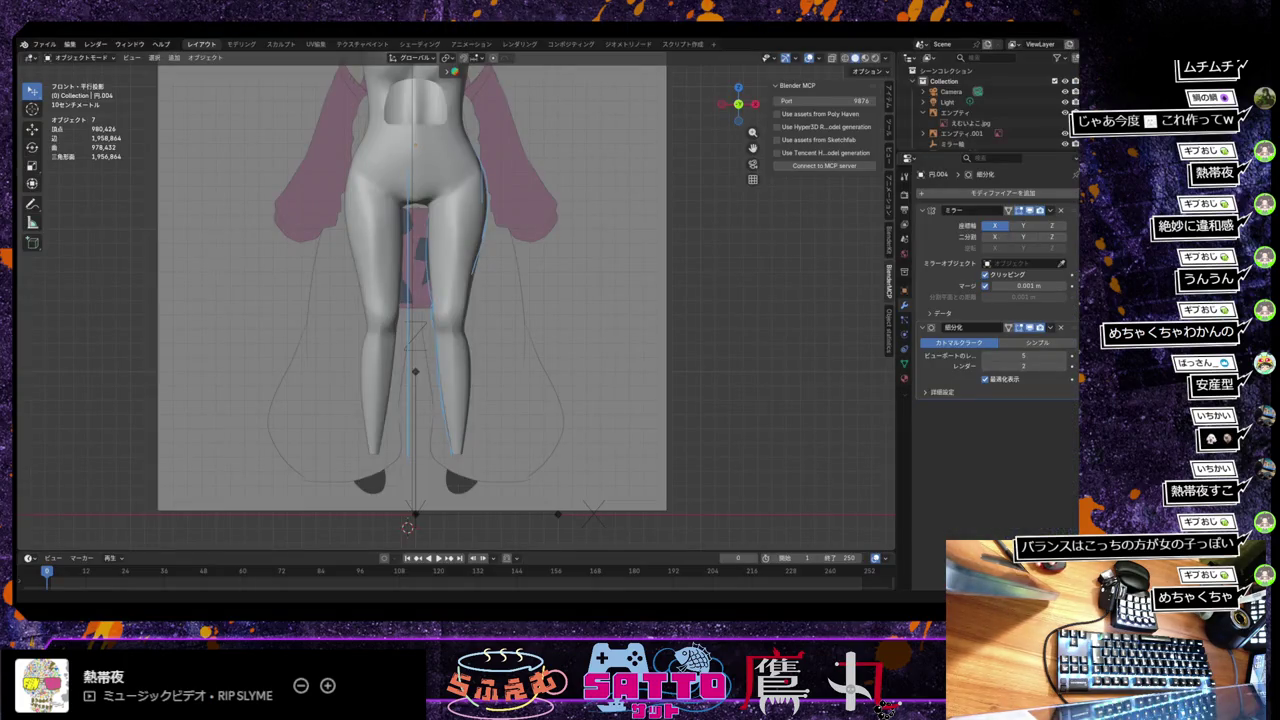